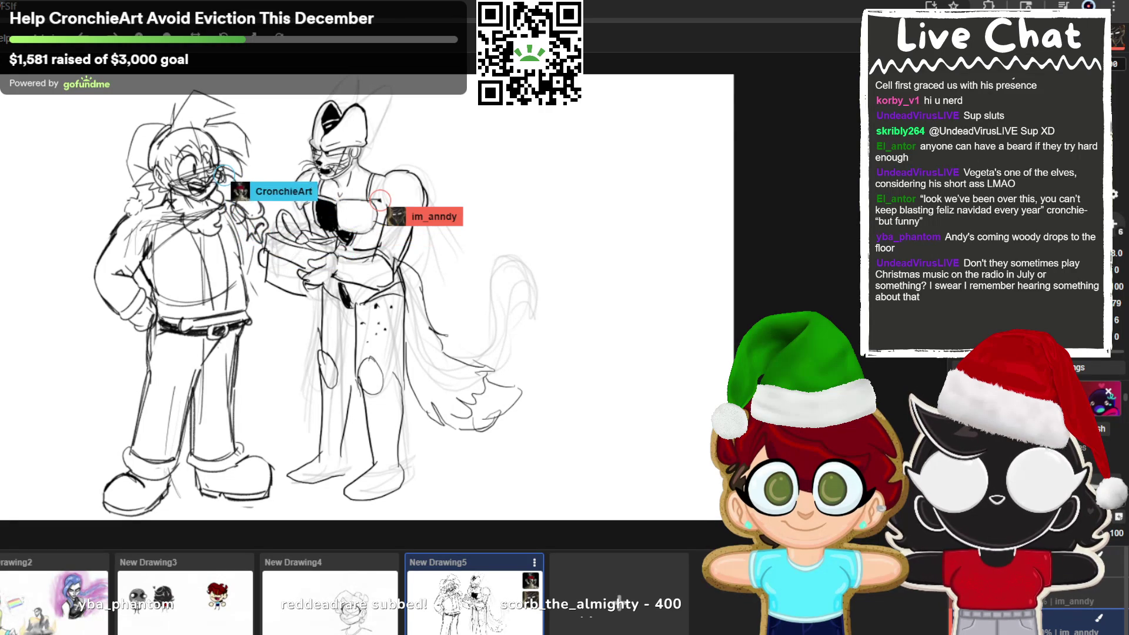
# Draw a long curved stroke from beside the left character's head down behind his back.
pyautogui.moveTo(132, 176)
pyautogui.mouseDown()
pyautogui.moveTo(84, 202)
pyautogui.moveTo(65, 297)
pyautogui.moveTo(127, 314)
pyautogui.mouseUp()
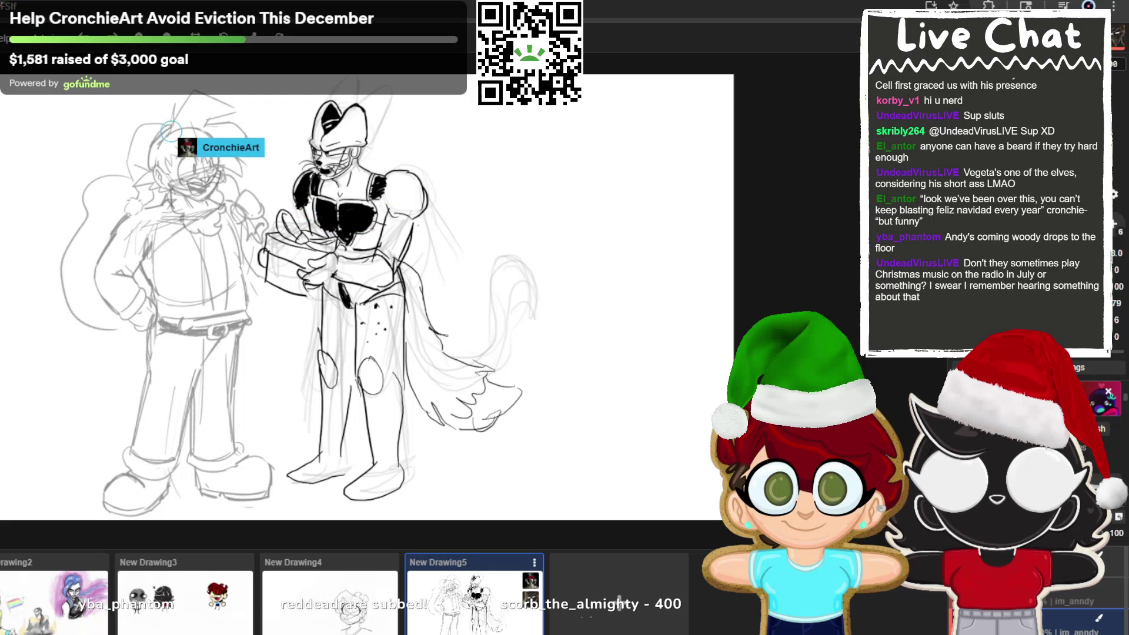
# Draw an ear outline on the left character's head.
pyautogui.moveTo(171, 130)
pyautogui.mouseDown()
pyautogui.moveTo(197, 97)
pyautogui.moveTo(235, 108)
pyautogui.moveTo(204, 117)
pyautogui.moveTo(219, 149)
pyautogui.mouseUp()
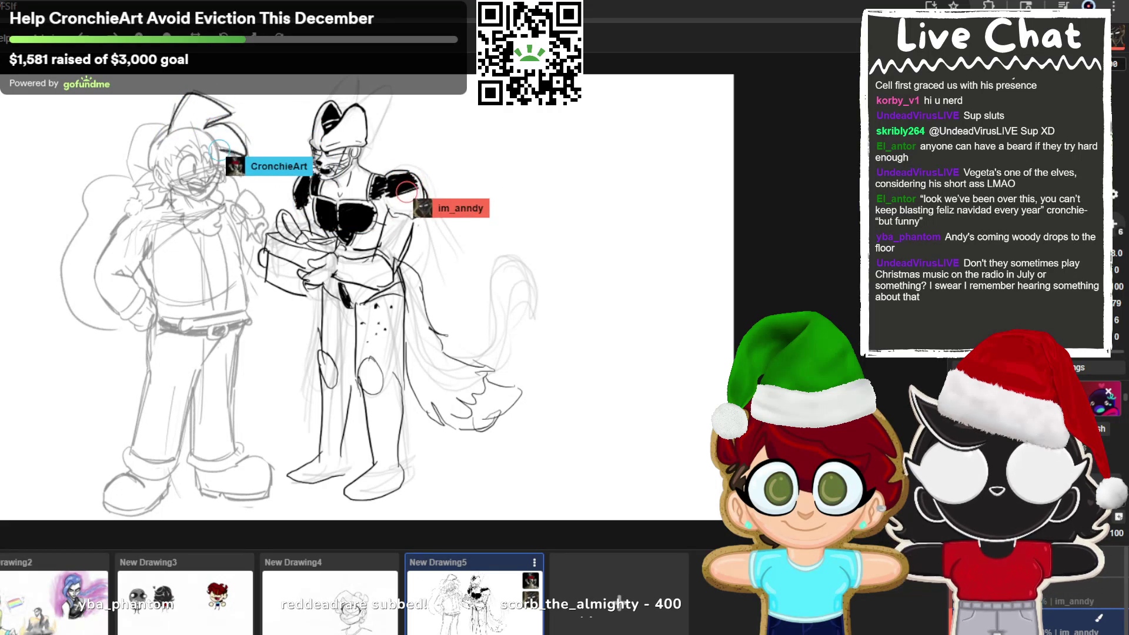